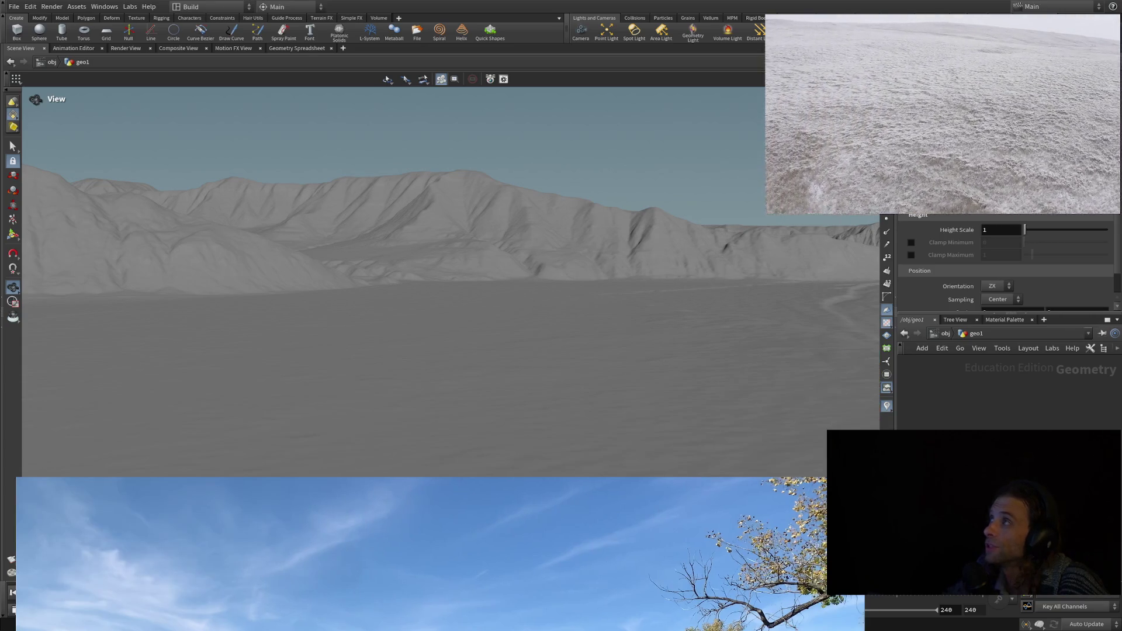
Zoom out and orbit across the NorthDakota badlands ridges to frame the cow and structure
scroll(483, 284, "up", 5)
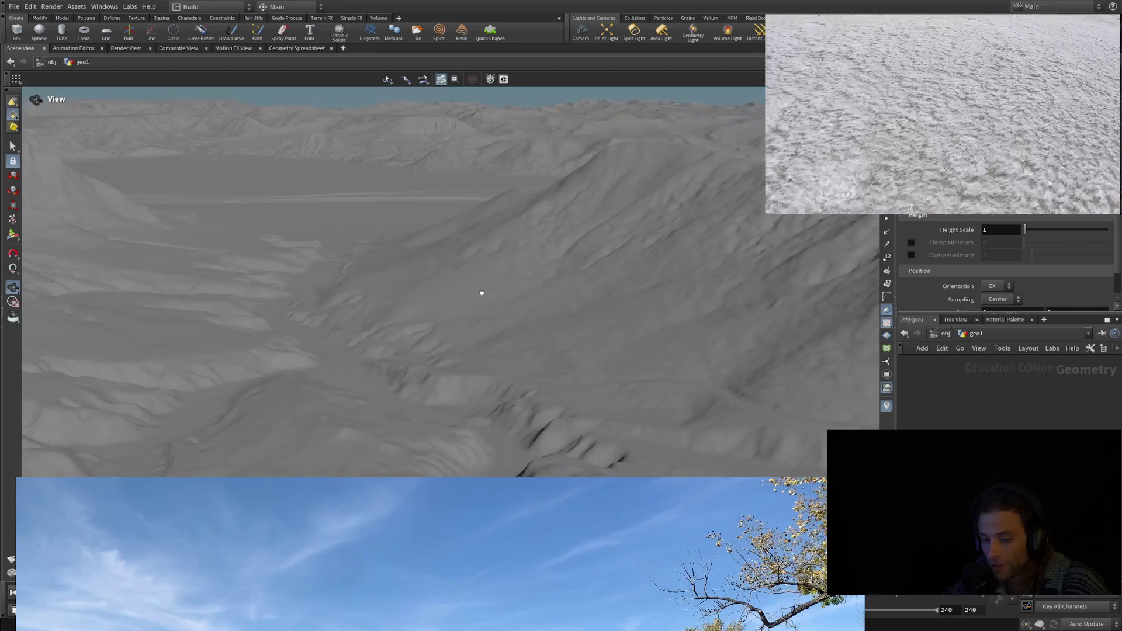
scroll(482, 284, "up", 5)
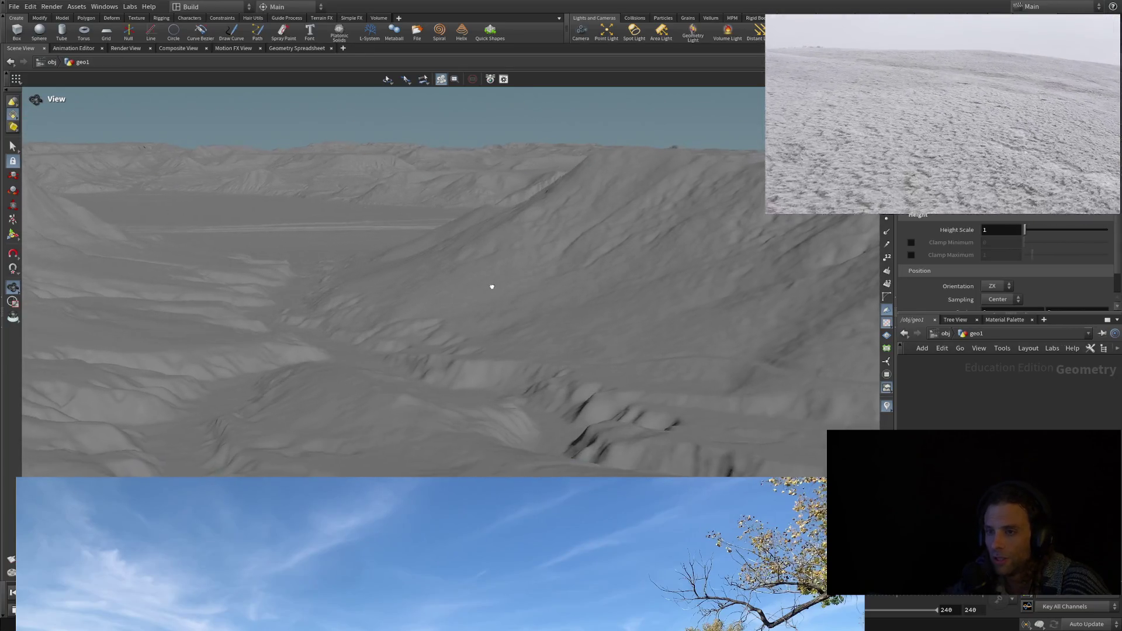
scroll(497, 285, "up", 5)
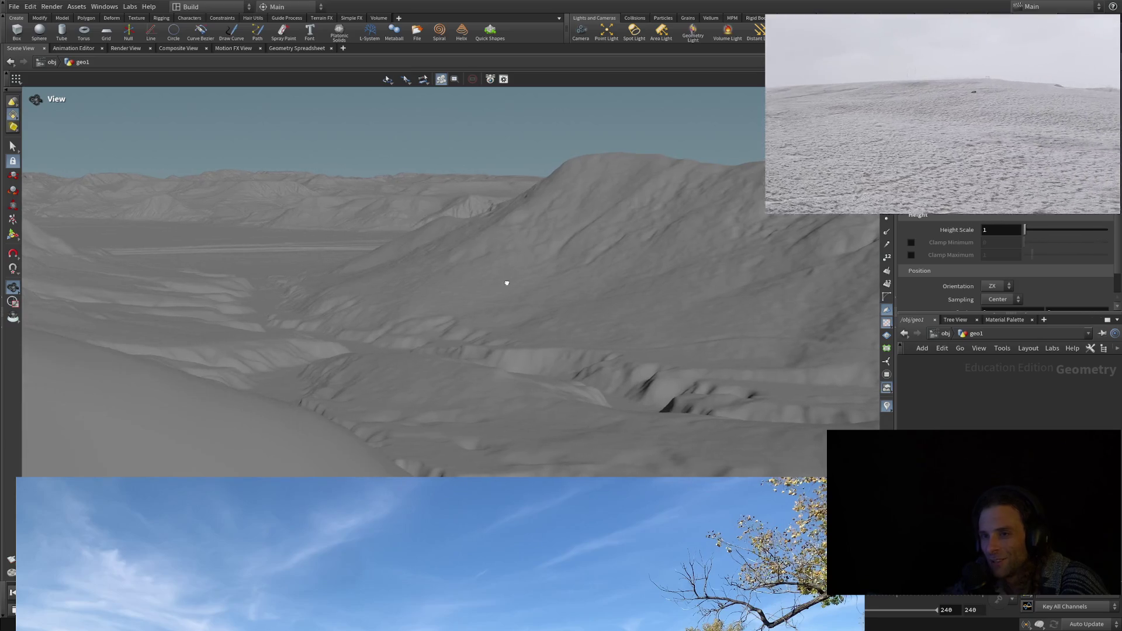
scroll(504, 286, "up", 5)
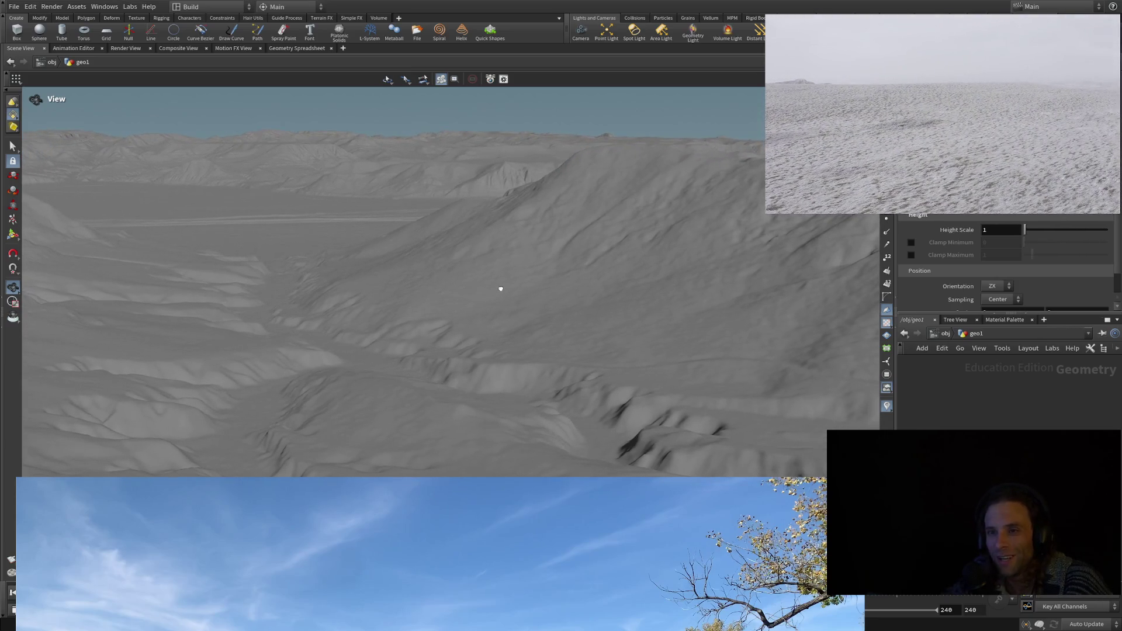
scroll(496, 283, "up", 5)
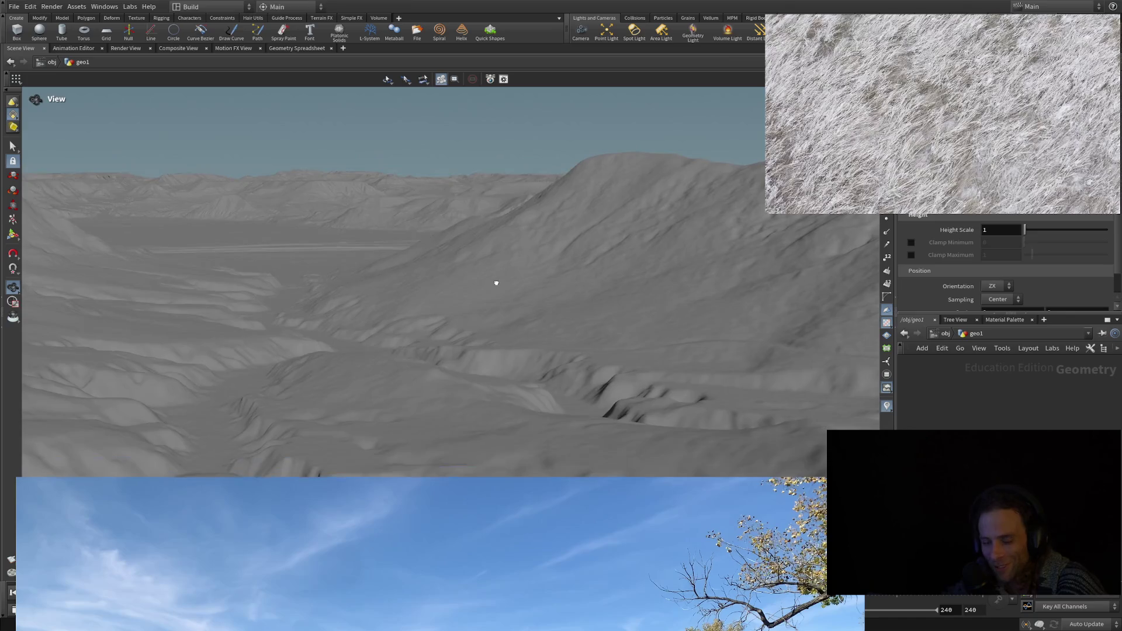
scroll(495, 280, "up", 5)
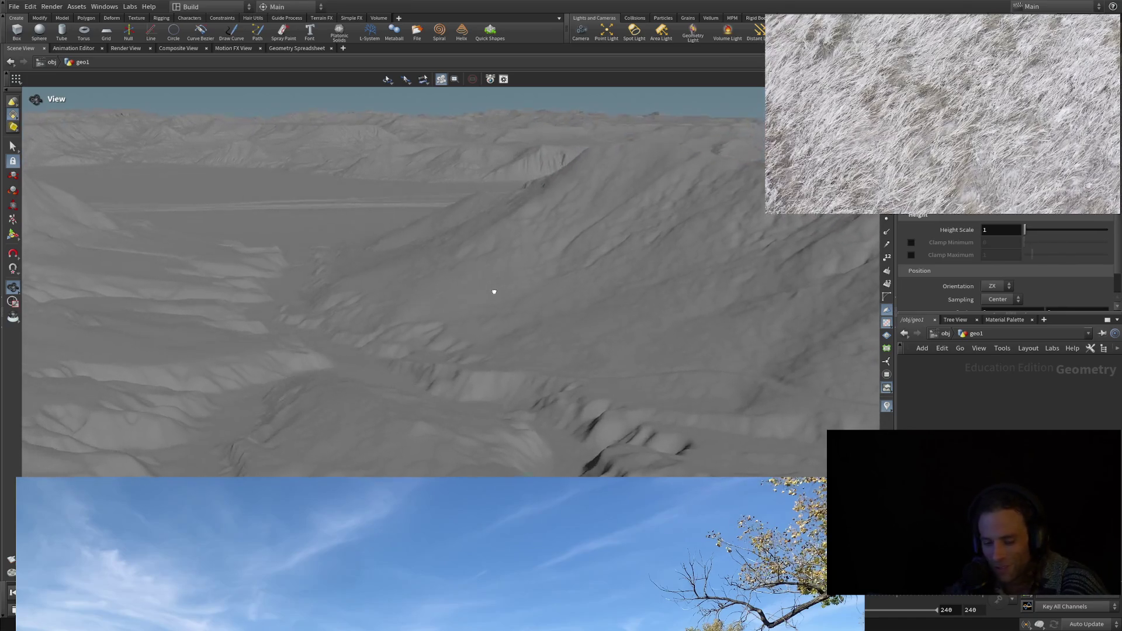
mouse_move(495, 296)
left_mouse_down()
mouse_move(448, 323)
mouse_move(376, 306)
mouse_move(384, 283)
mouse_move(253, 263)
mouse_move(200, 303)
mouse_move(199, 369)
left_mouse_up()
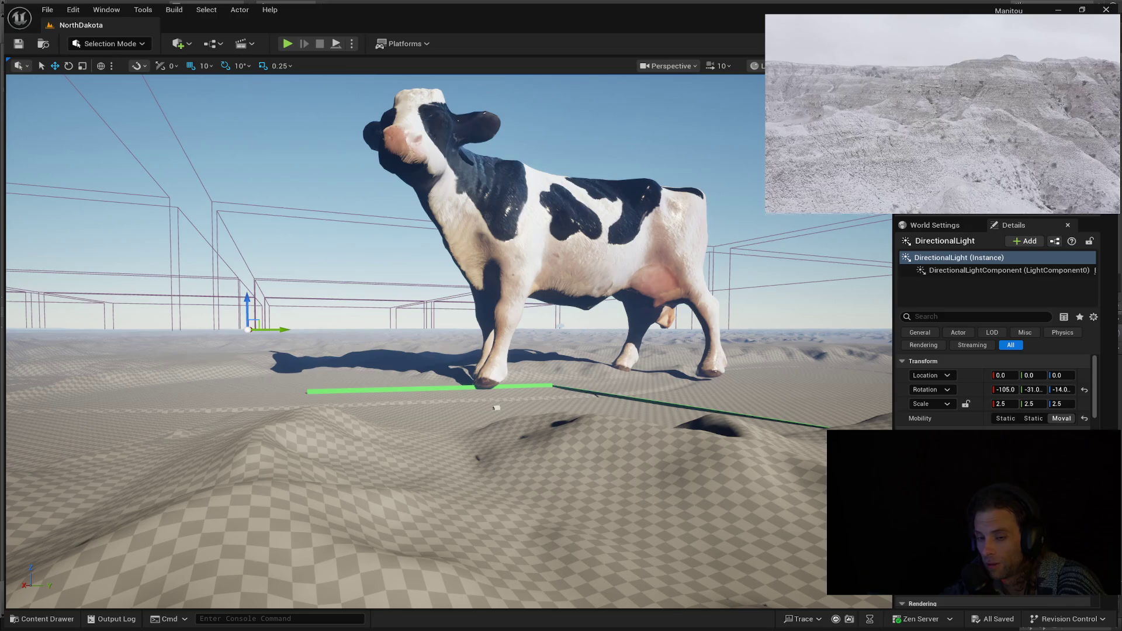
mouse_move(496, 407)
right_mouse_down()
mouse_move(350, 407)
mouse_move(351, 465)
mouse_move(351, 433)
mouse_move(245, 430)
mouse_move(245, 418)
mouse_move(316, 433)
mouse_move(316, 386)
mouse_move(316, 432)
mouse_move(333, 441)
mouse_move(351, 483)
mouse_move(333, 398)
mouse_move(304, 386)
right_mouse_up()
left_click(555, 409)
key("Escape")
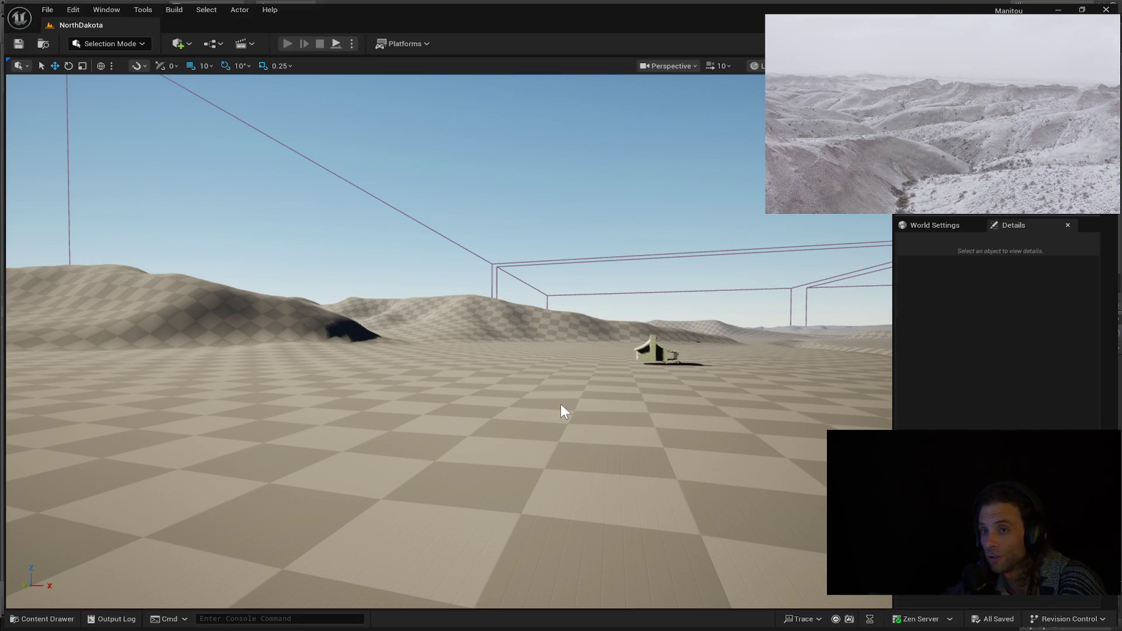
key("alt+p")
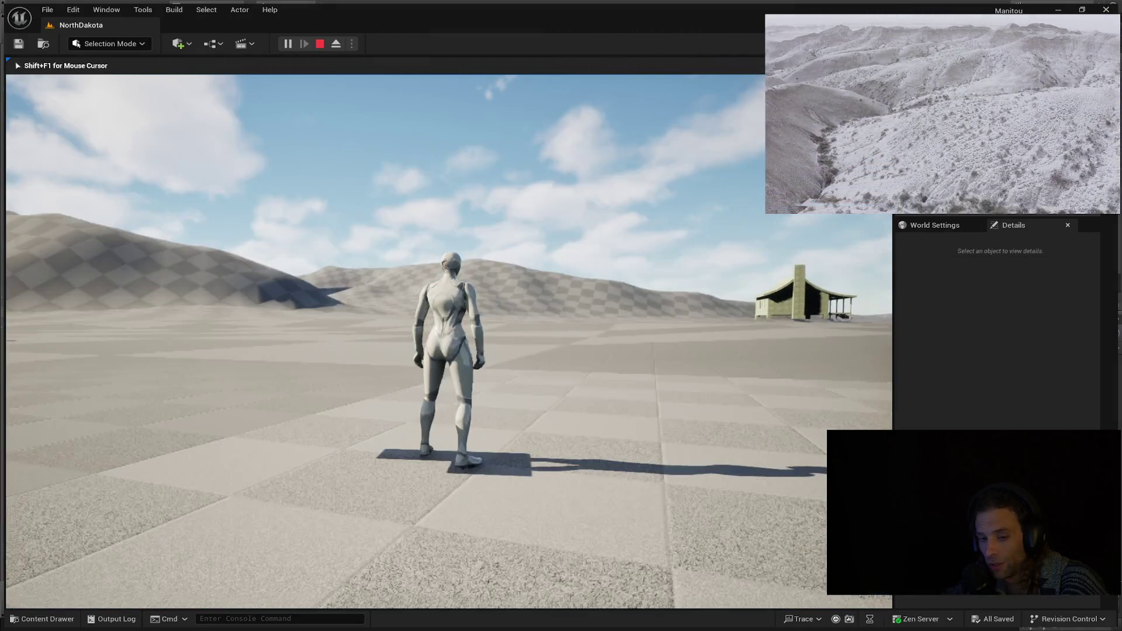
key("d")
key("w")
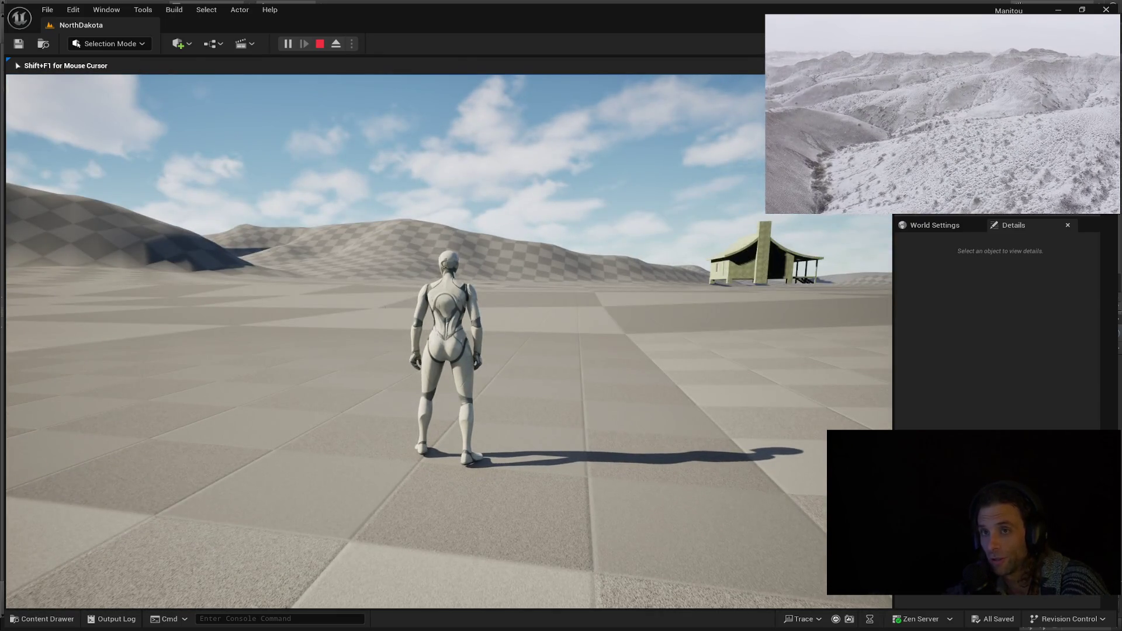
key("a")
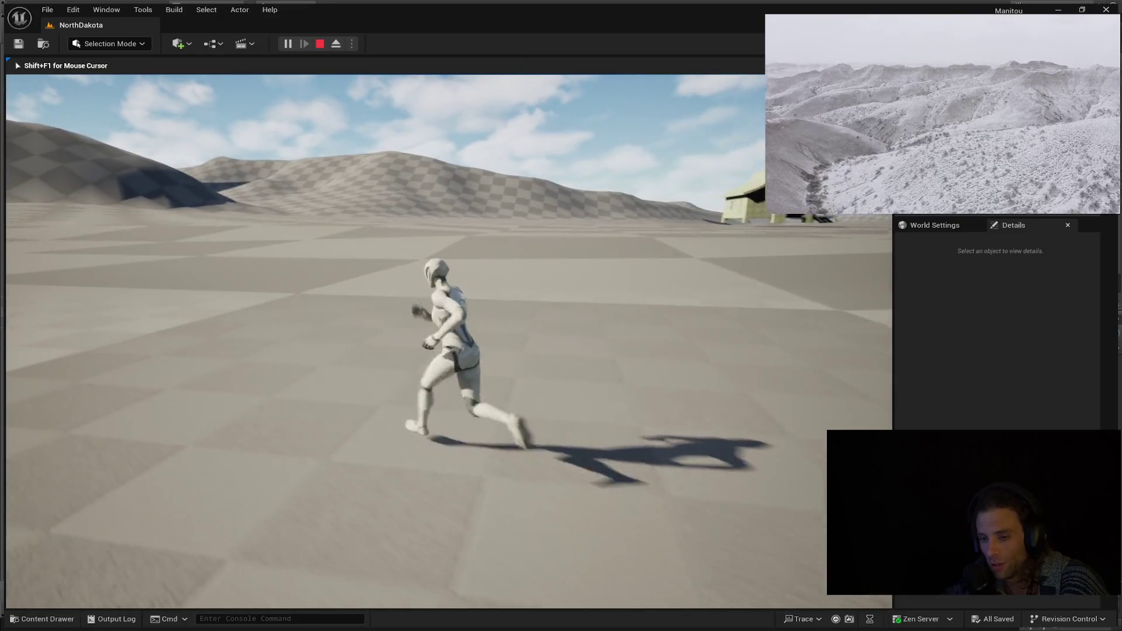
key("w")
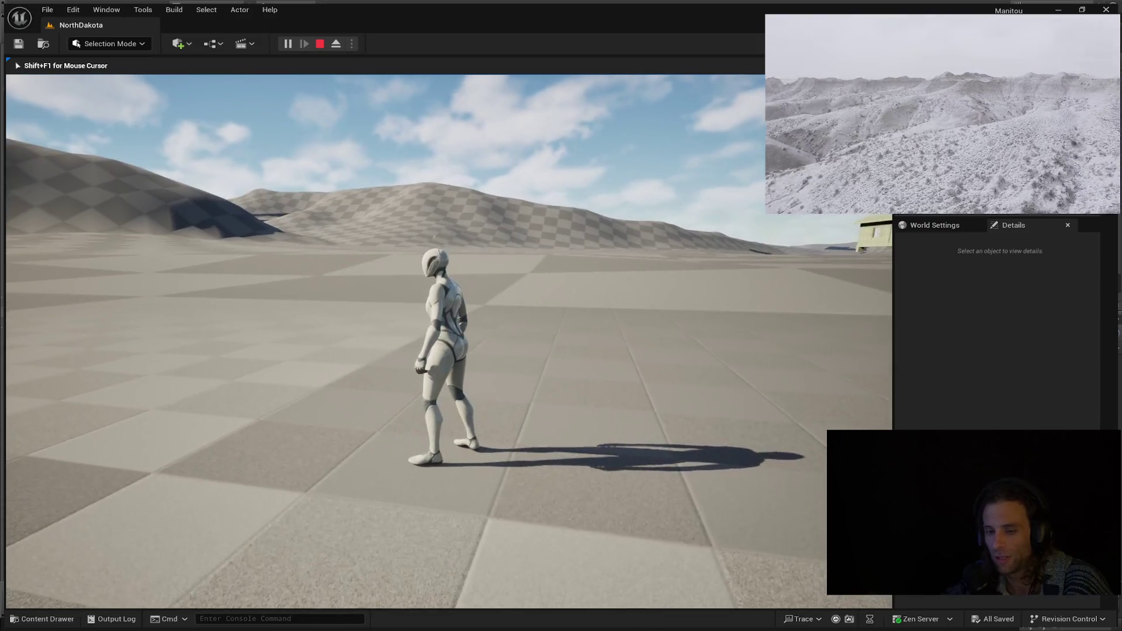
key("w")
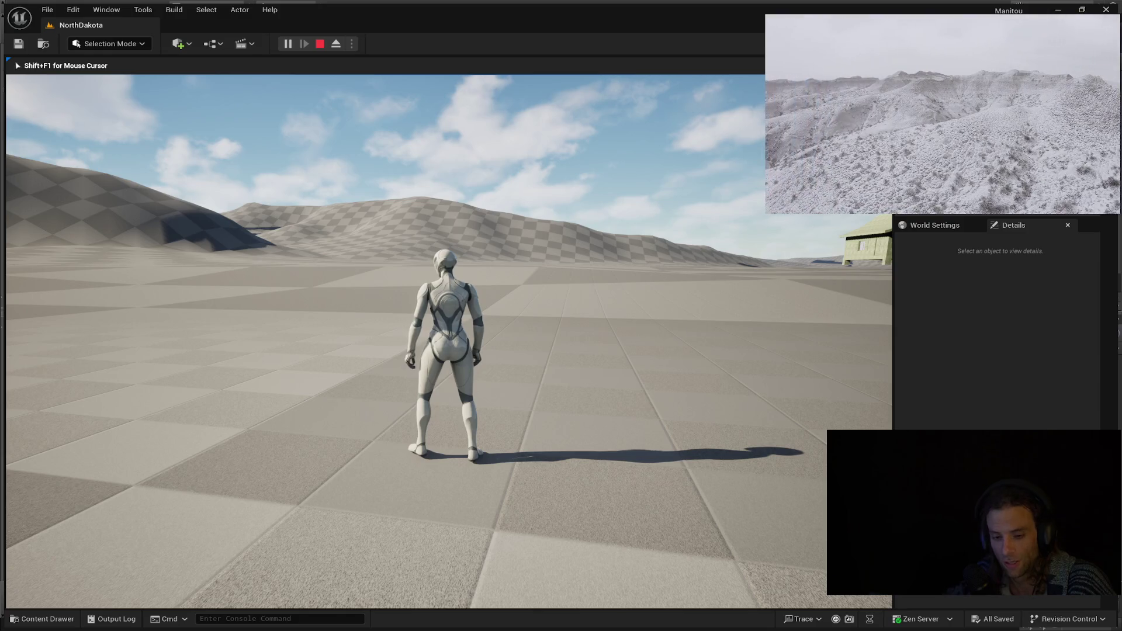
left_click(648, 412)
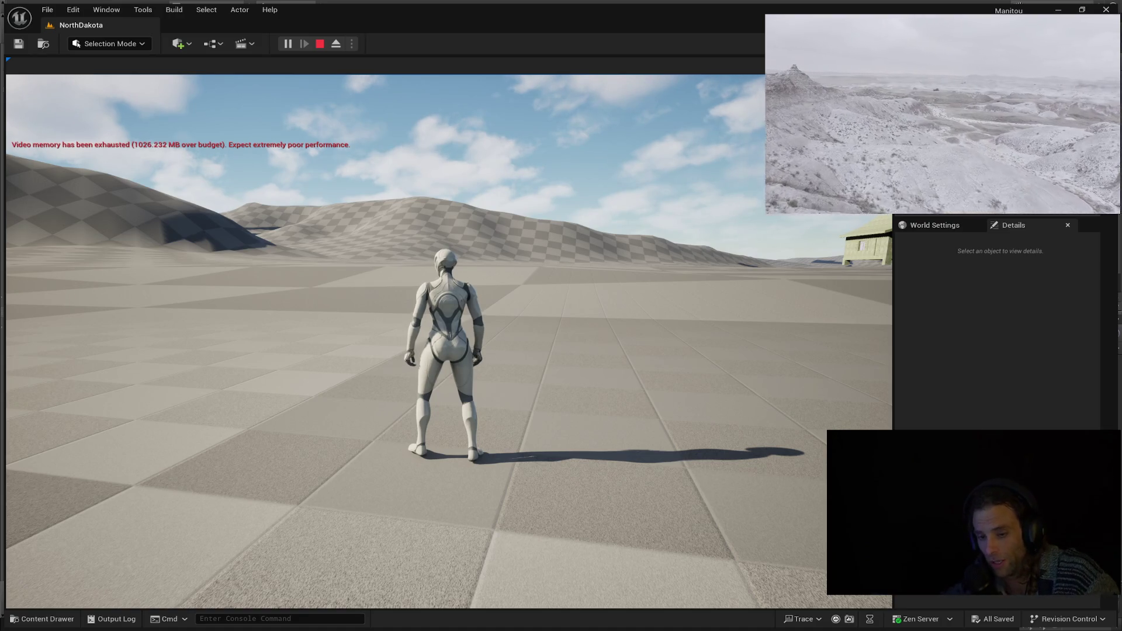
key("w")
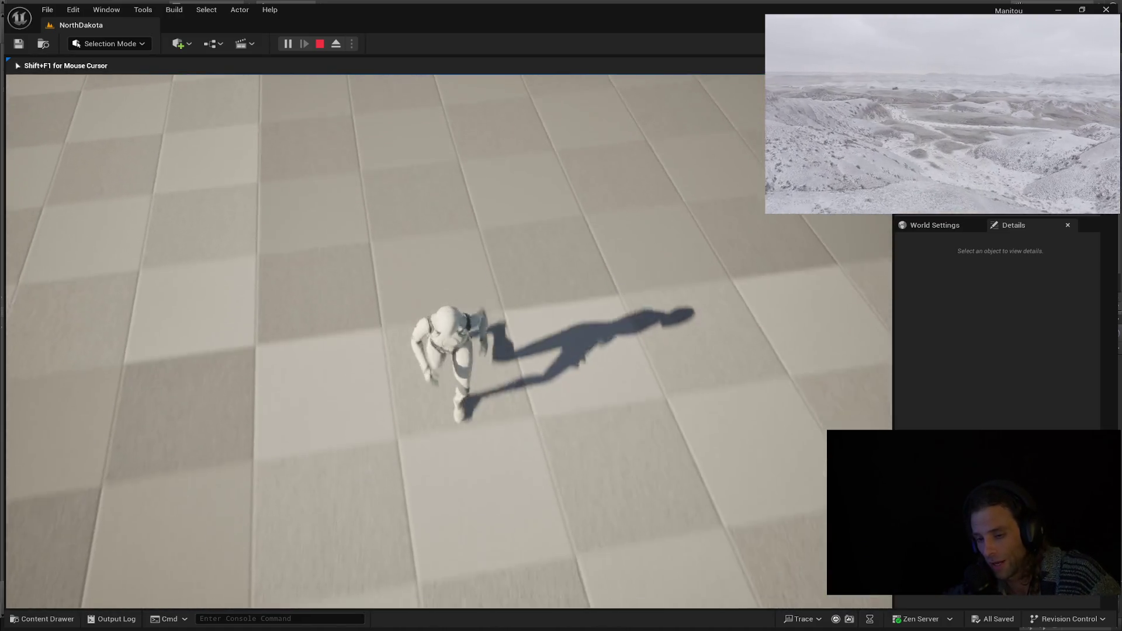
key("Escape")
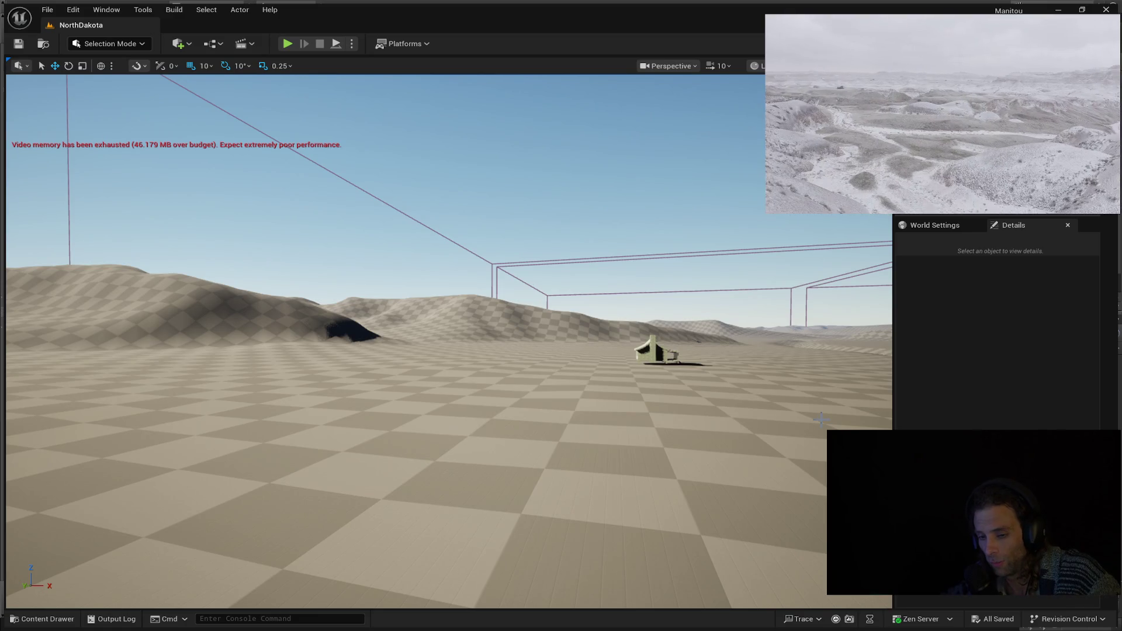
left_click(821, 419)
right_click_drag(747, 439, 747, 439)
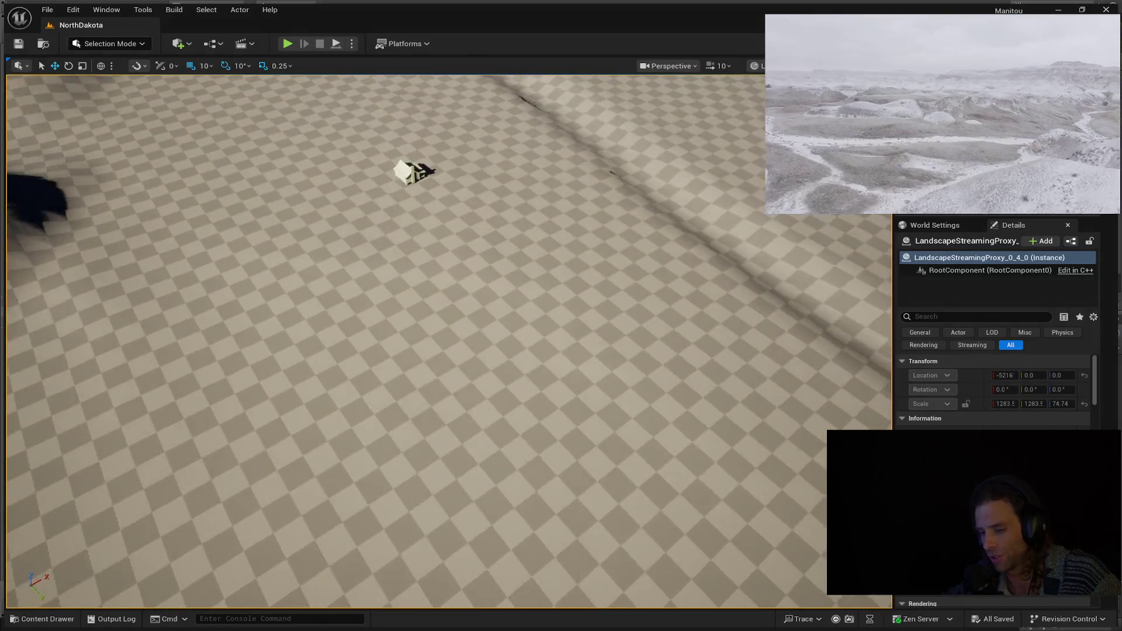
scroll(334, 276, "up", 8)
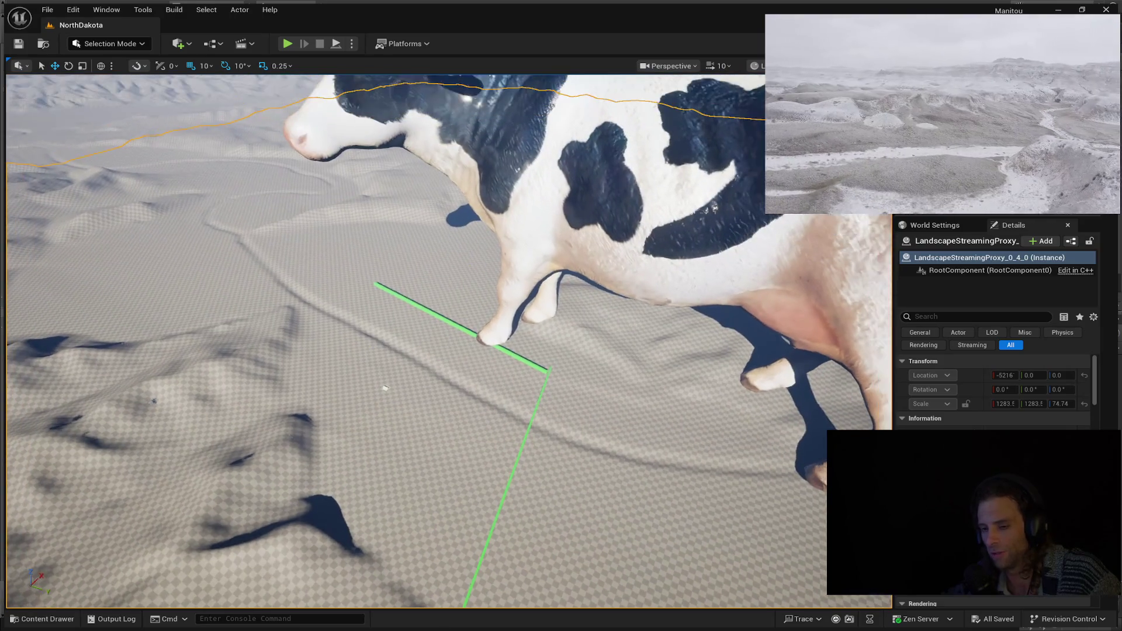
scroll(386, 387, "down", 10)
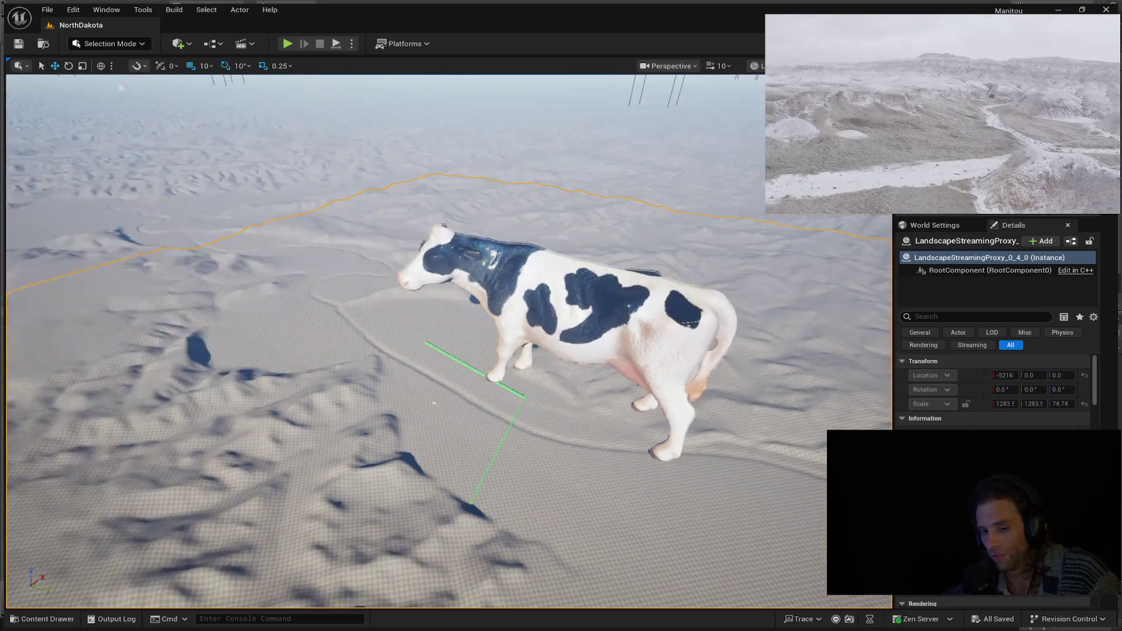
mouse_move(433, 404)
right_mouse_down()
mouse_move(350, 327)
mouse_move(343, 374)
mouse_move(350, 318)
mouse_move(352, 351)
right_mouse_up()
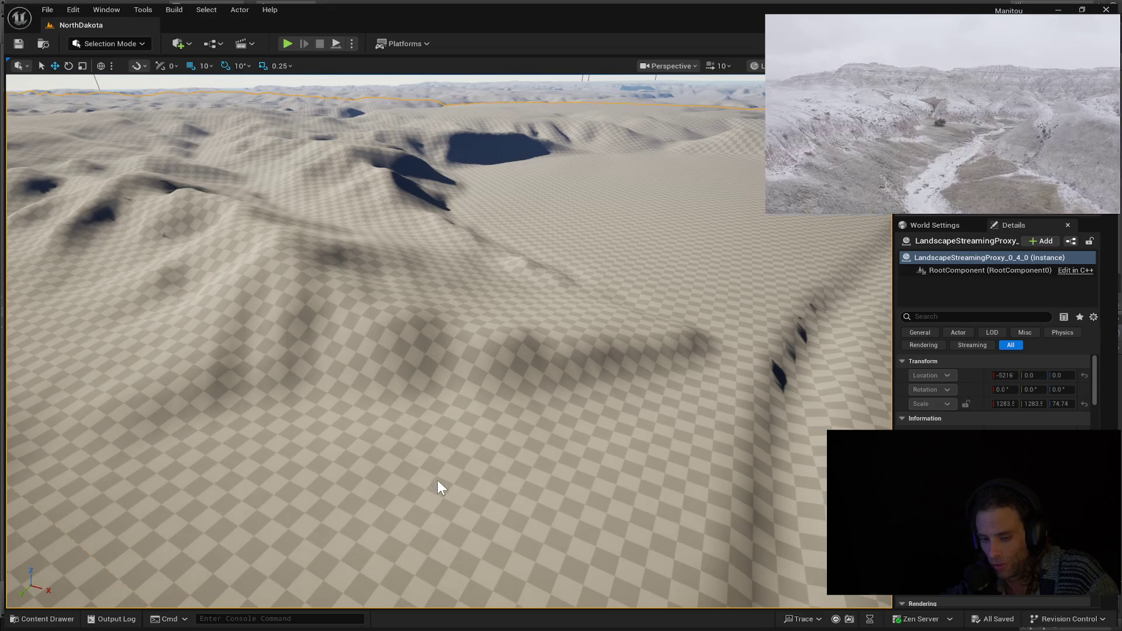
key("alt+p")
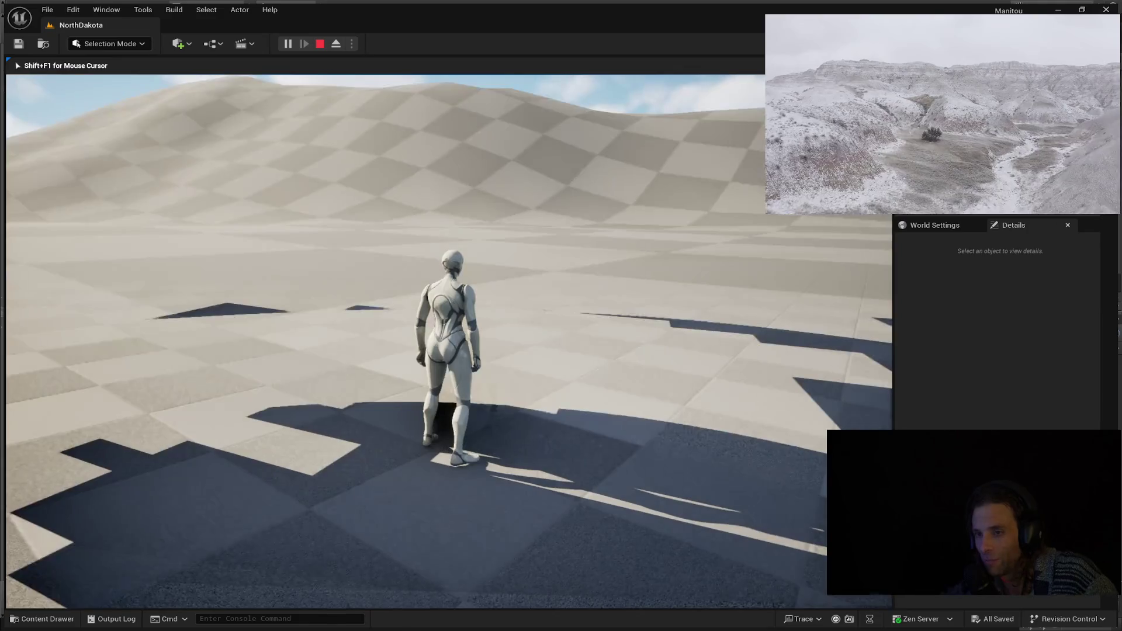
key("s")
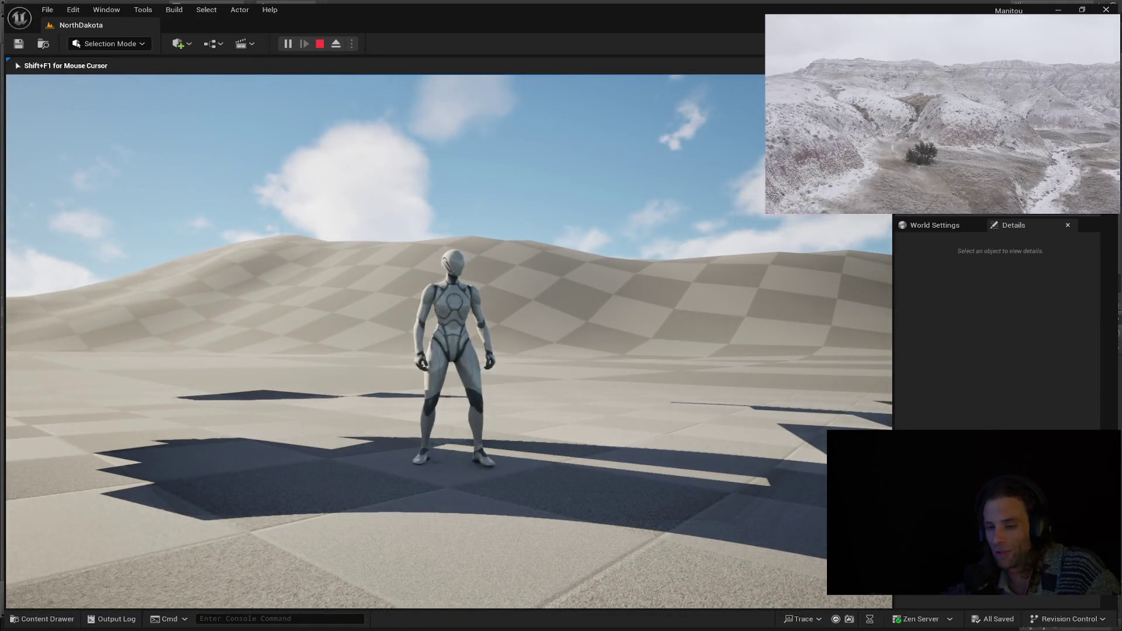
key("d")
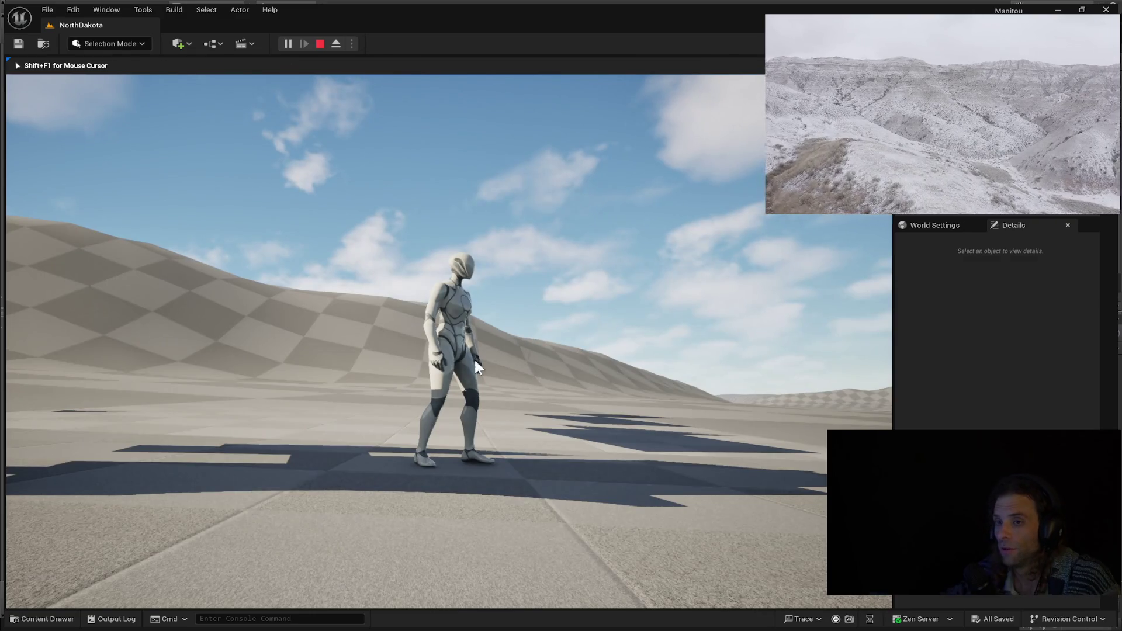
key("Escape")
left_click(553, 331)
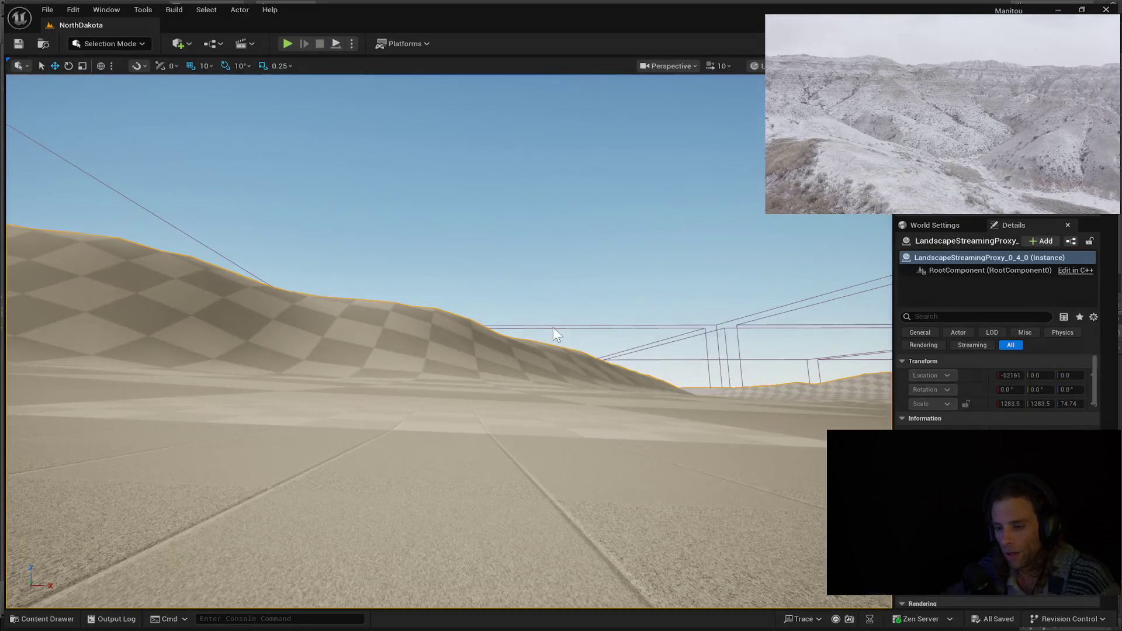
Fly up high over the badlands terrain and cow, then deselect the LandscapeStreamingProxy
right_click_drag(444, 327, 444, 363)
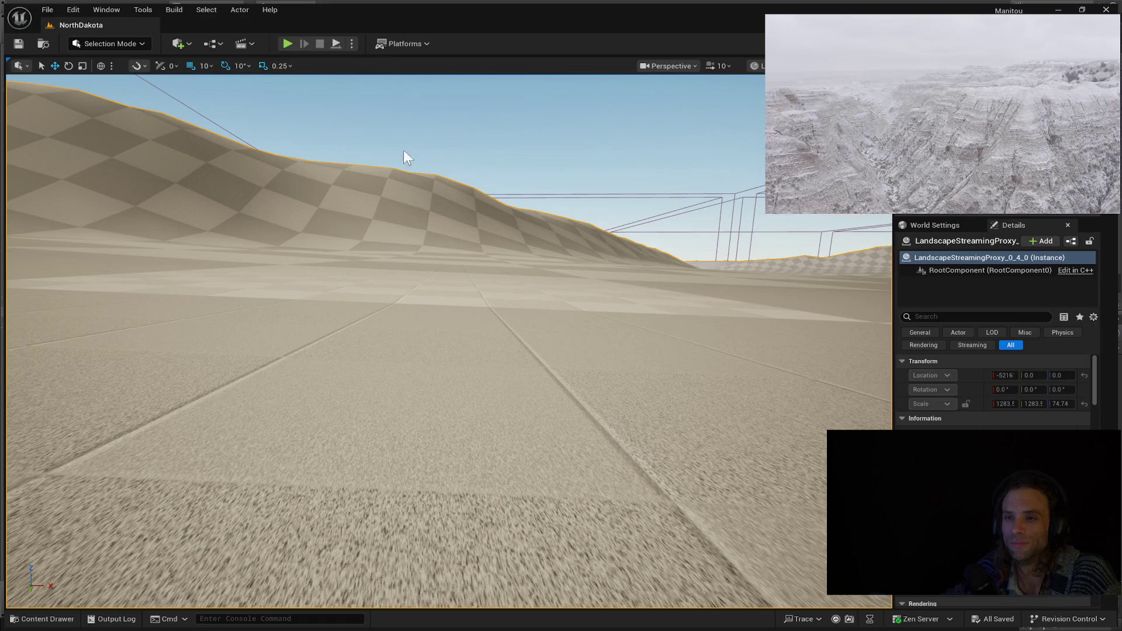
mouse_move(349, 243)
right_mouse_down()
mouse_move(348, 363)
mouse_move(348, 290)
right_mouse_up()
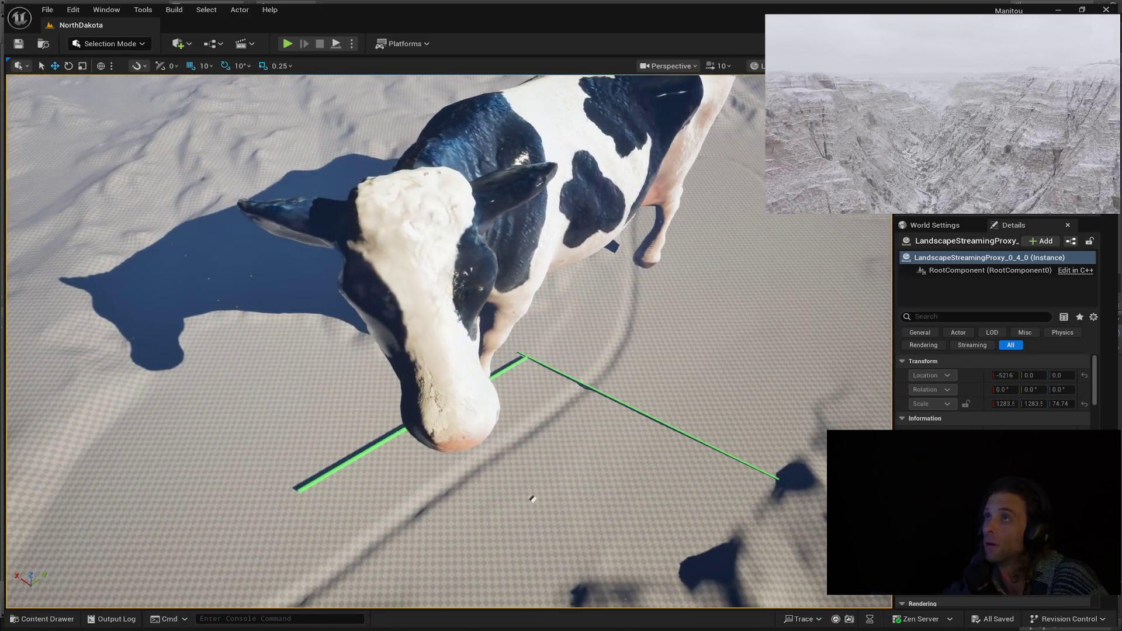
key("Escape")
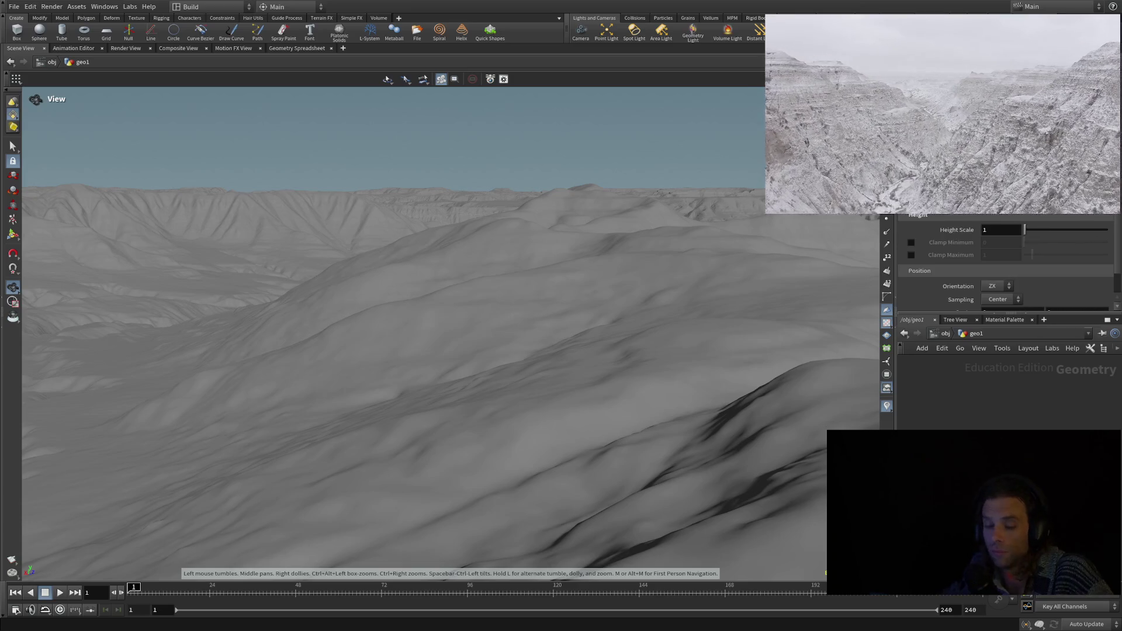
Tumble the Houdini heightfield view, then bring the USGS LidarExplorer browser window forward
mouse_move(466, 393)
left_mouse_down()
mouse_move(483, 441)
mouse_move(489, 554)
mouse_move(489, 544)
left_mouse_up()
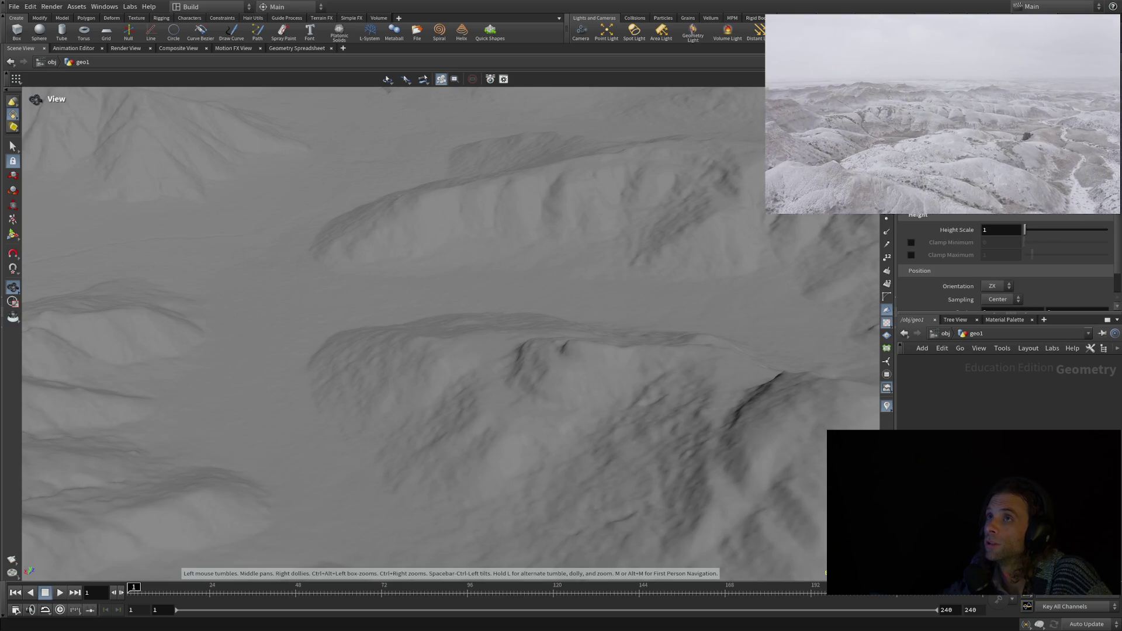
key("alt+Tab")
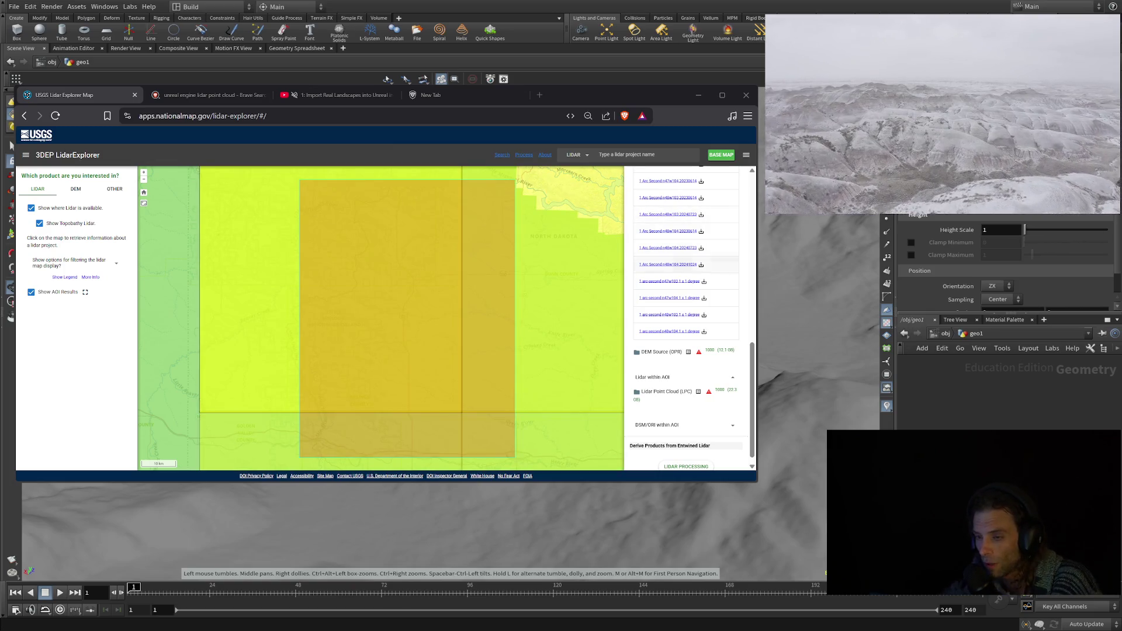
Expand DEM 1 Meter under DEMs within AOI to list its downloadable tiles
scroll(687, 316, "up", 10)
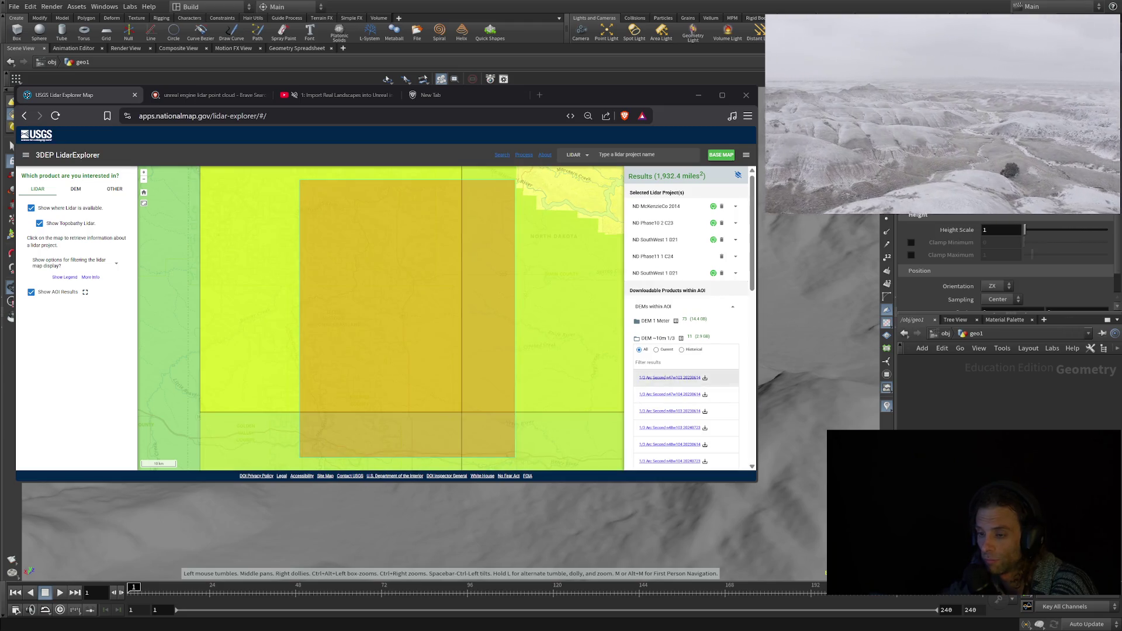
left_click(673, 321)
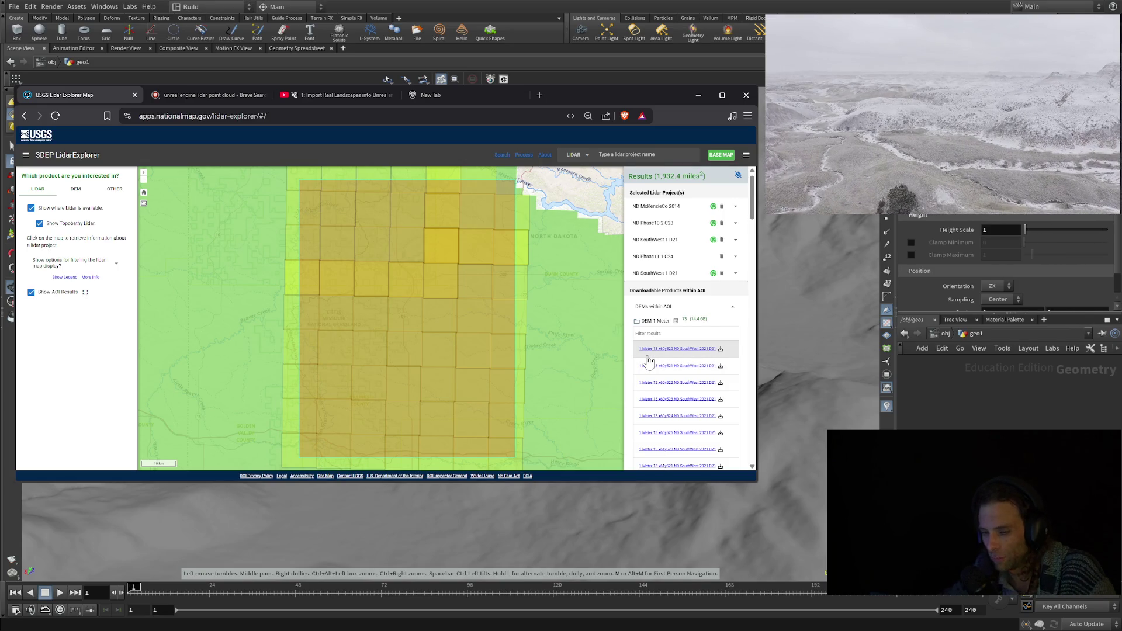
scroll(649, 359, "down", 2)
scroll(647, 360, "up", 2)
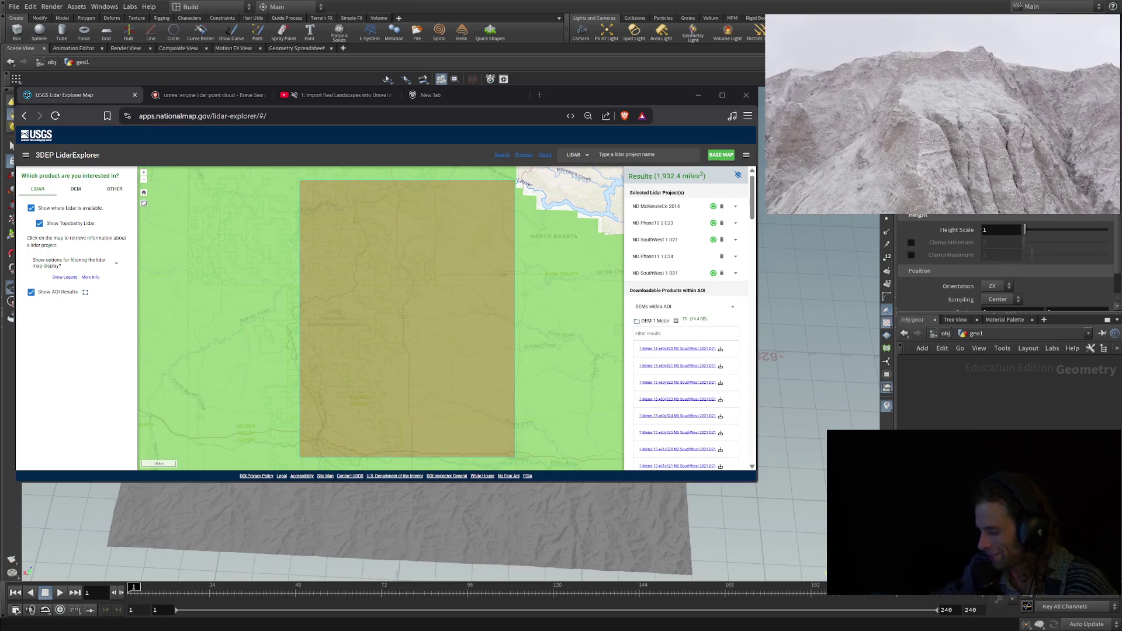
scroll(400, 529, "down", 3)
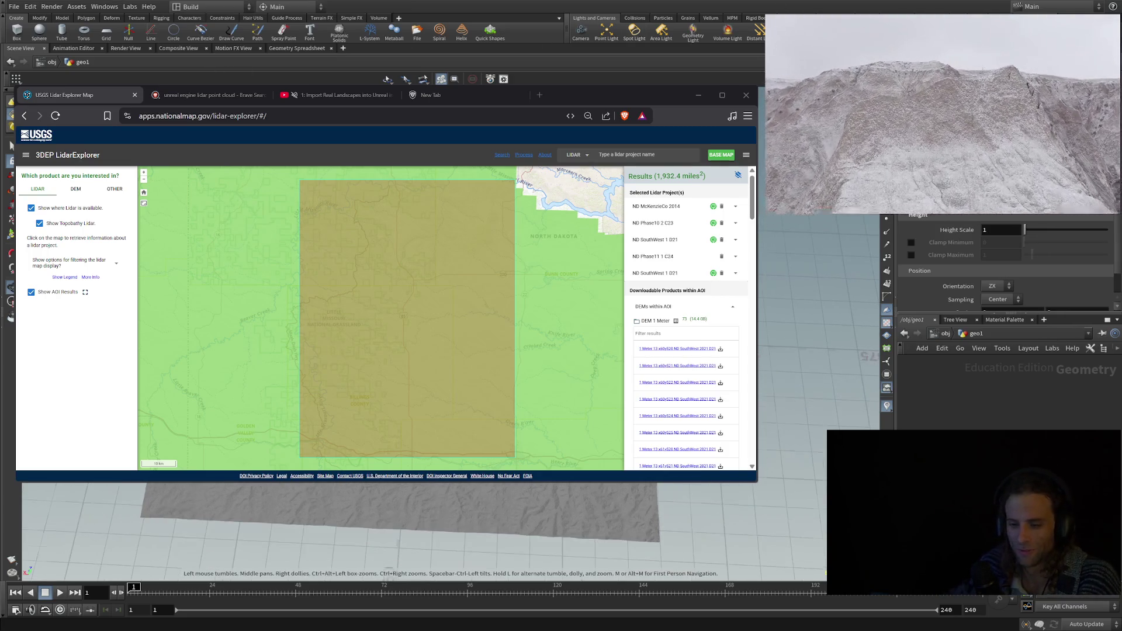
mouse_move(400, 529)
left_mouse_down()
mouse_move(398, 562)
mouse_move(433, 552)
left_mouse_up()
scroll(421, 532, "down", 5)
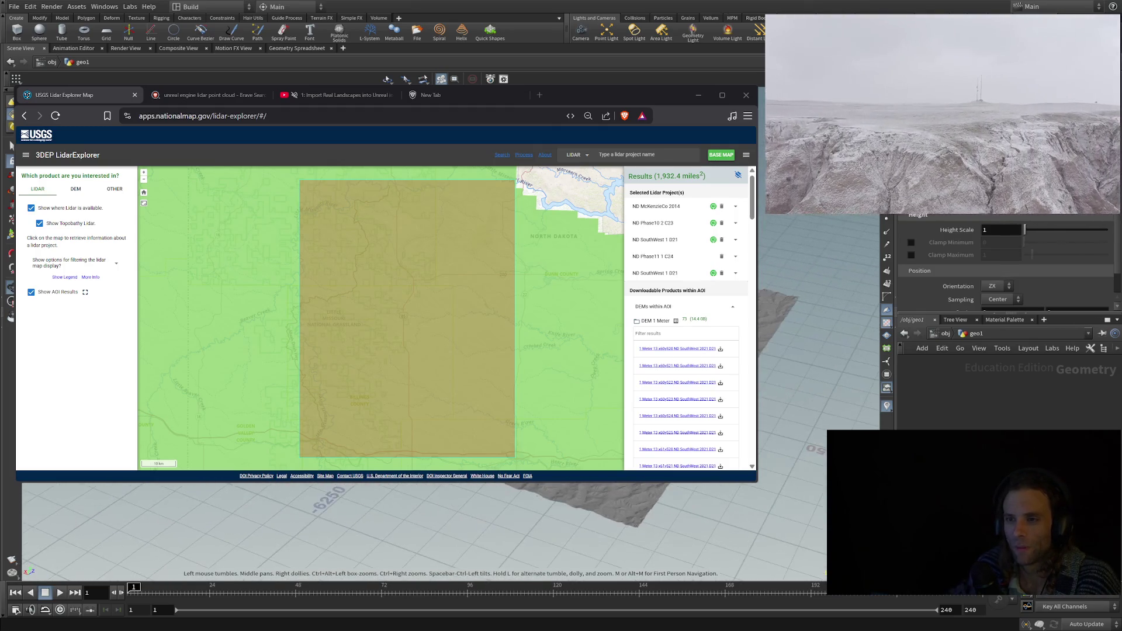
left_click_drag(433, 553, 362, 561)
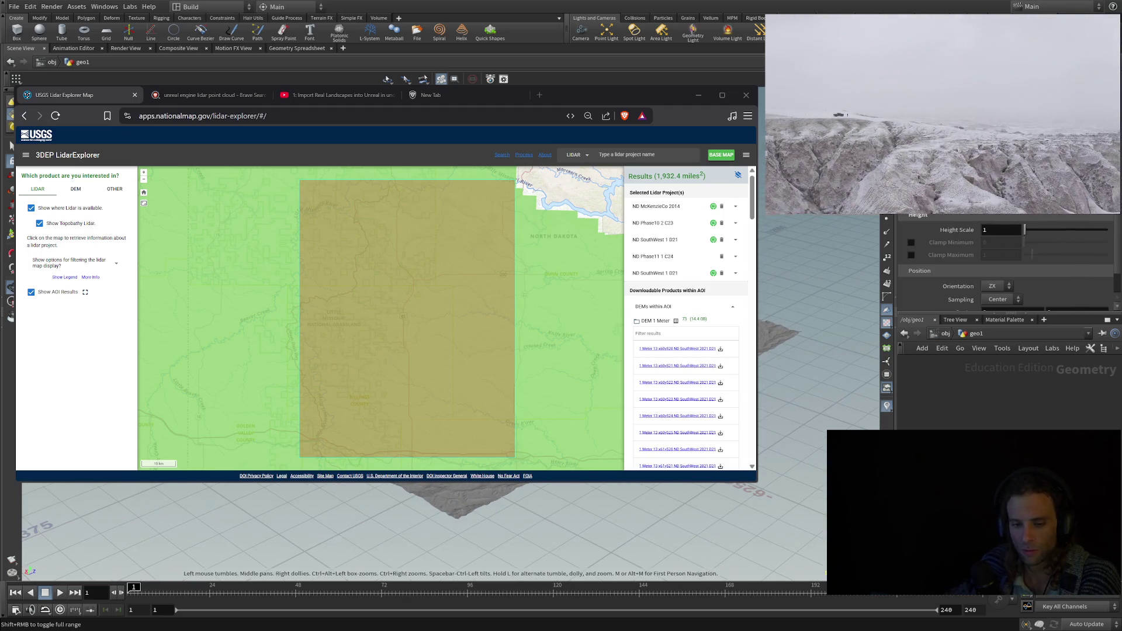
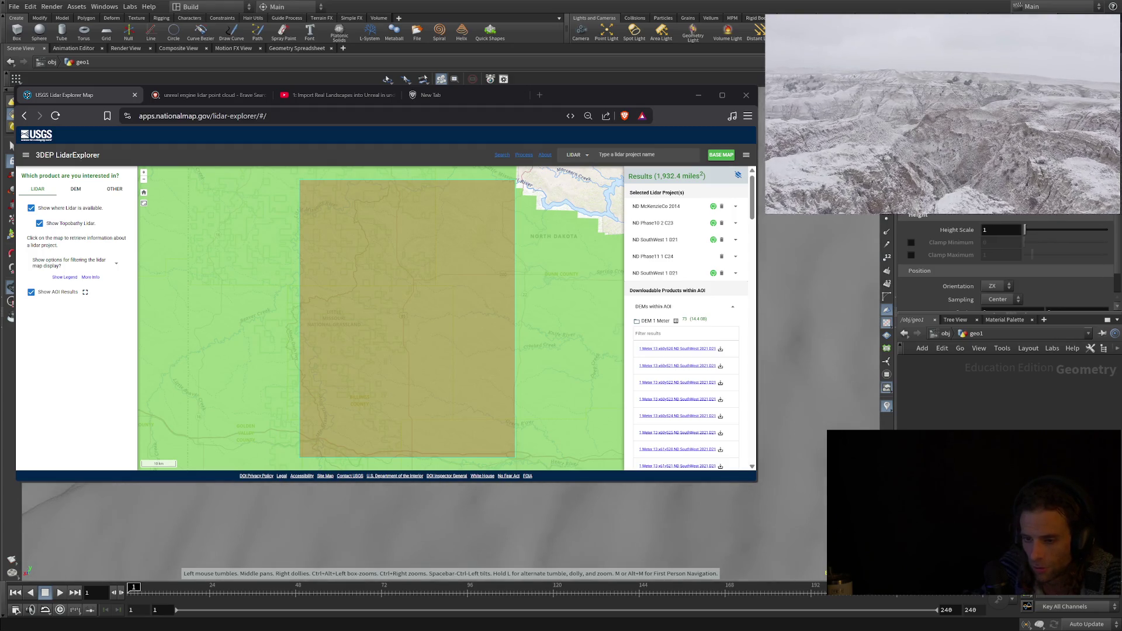
Toggle the terrain display to wireframe and then back to shaded
key("w")
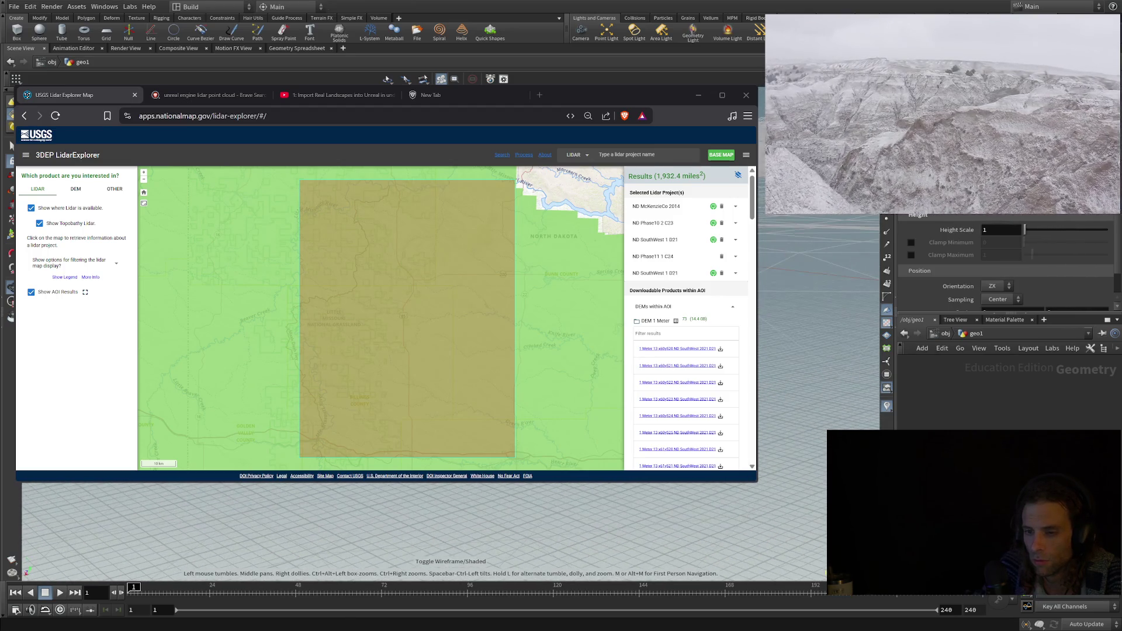
key("w")
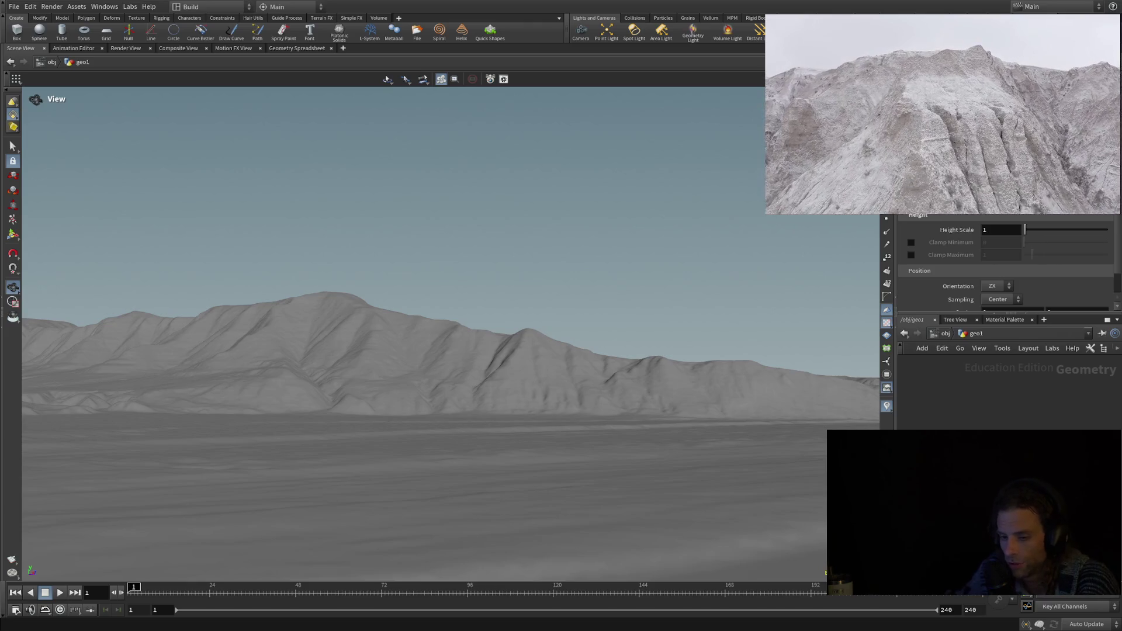
Drop the camera near ground level and turn it across the valley toward the distant badlands ridges
mouse_move(367, 409)
left_mouse_down()
mouse_move(367, 464)
mouse_move(401, 514)
mouse_move(480, 527)
left_mouse_up()
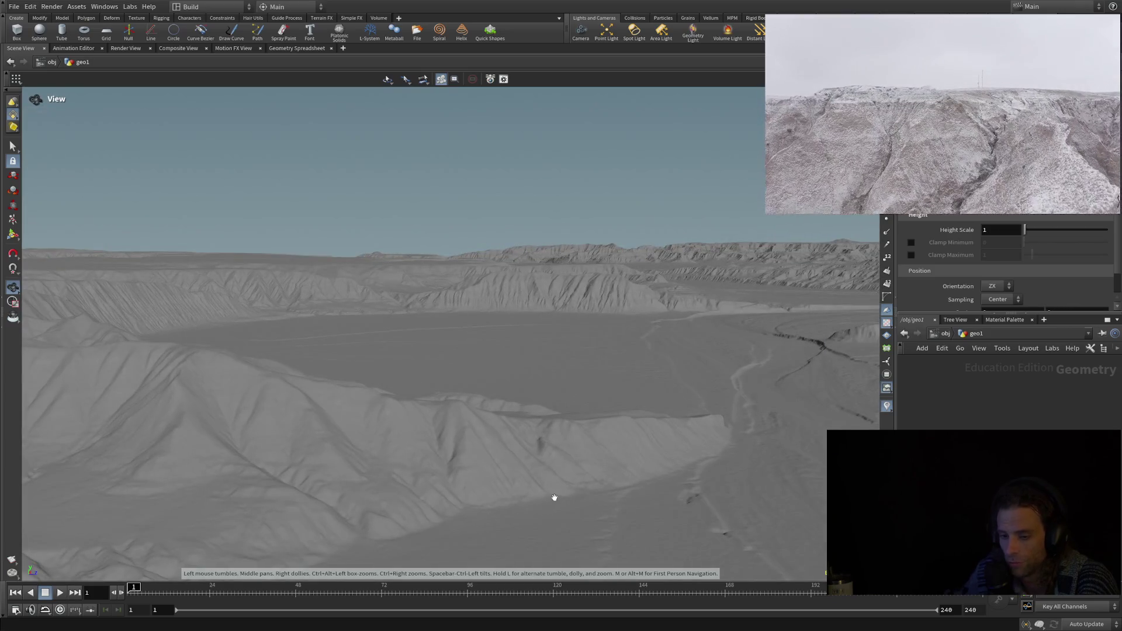
mouse_move(555, 496)
left_mouse_down()
mouse_move(552, 348)
mouse_move(516, 370)
mouse_move(453, 376)
mouse_move(443, 446)
mouse_move(439, 372)
mouse_move(581, 363)
mouse_move(574, 375)
left_mouse_up()
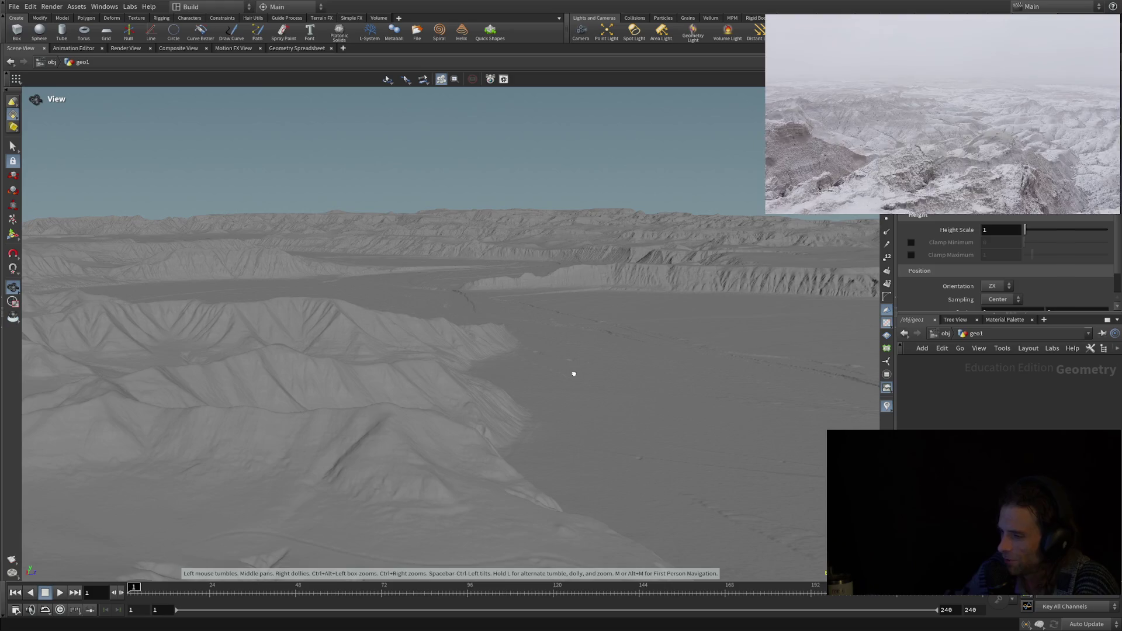
mouse_move(571, 373)
left_mouse_down()
mouse_move(541, 391)
mouse_move(479, 389)
mouse_move(385, 369)
mouse_move(388, 413)
mouse_move(450, 406)
left_mouse_up()
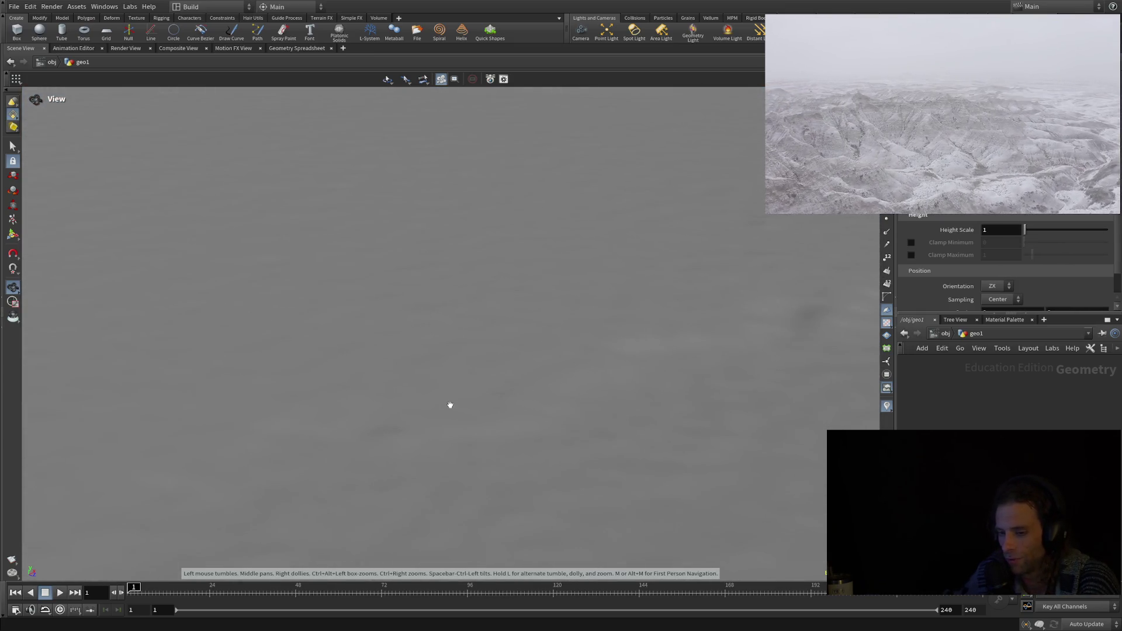
mouse_move(455, 367)
left_mouse_down()
mouse_move(464, 441)
mouse_move(528, 210)
mouse_move(530, 236)
mouse_move(546, 197)
mouse_move(526, 388)
mouse_move(579, 303)
mouse_move(546, 406)
mouse_move(504, 428)
mouse_move(518, 365)
mouse_move(506, 431)
mouse_move(510, 275)
mouse_move(536, 250)
left_mouse_up()
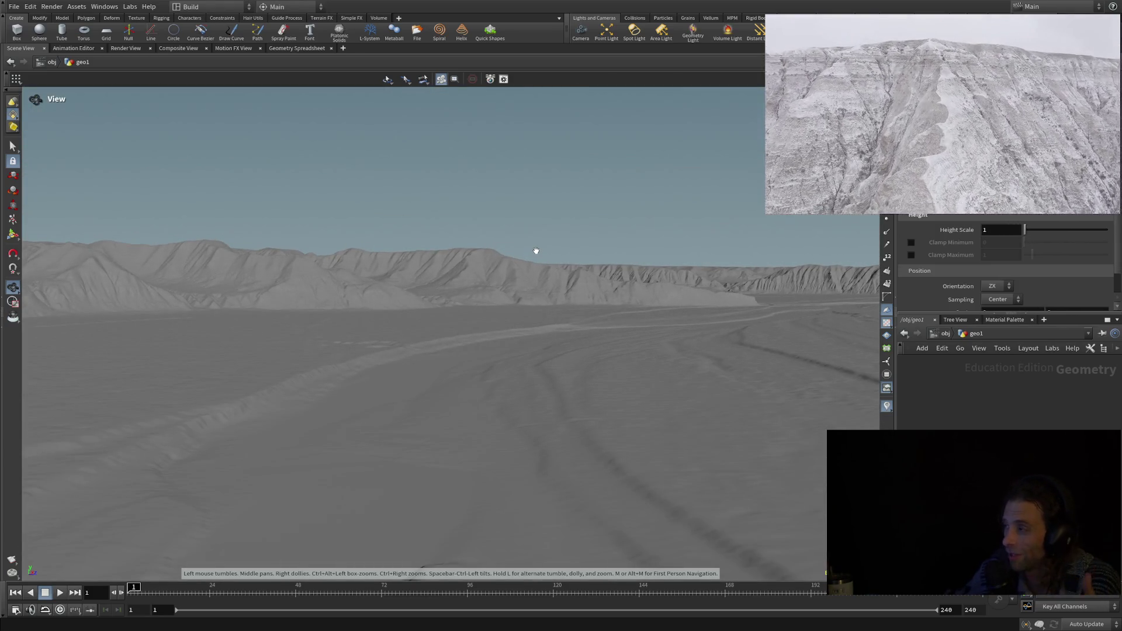